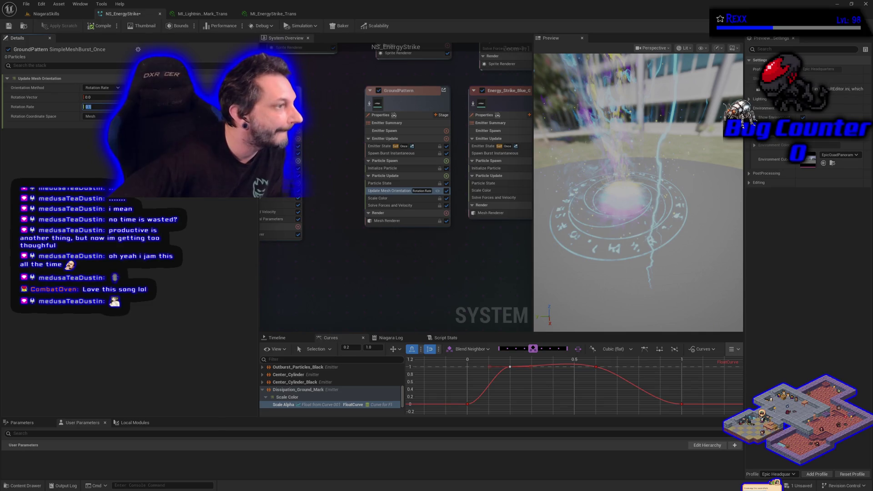
- Use Remove Parent Emitter on the GroundPattern emitter to detach it from its parent
right_click(431, 106)
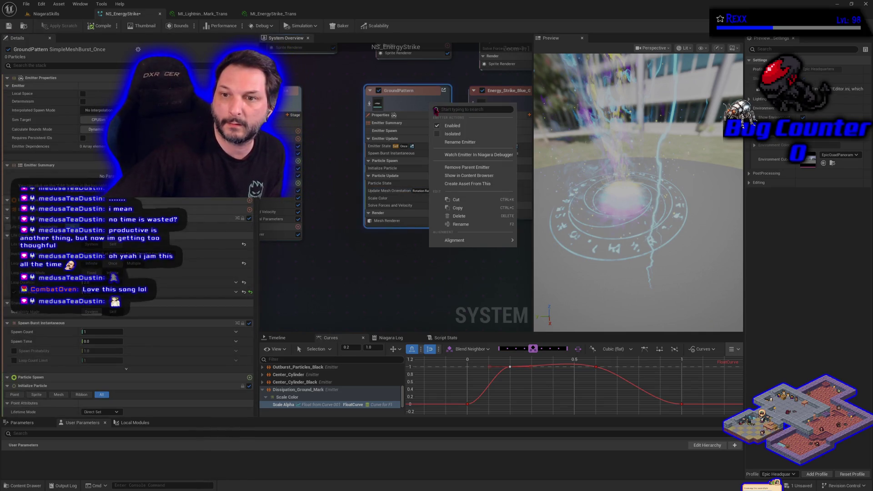
left_click(469, 169)
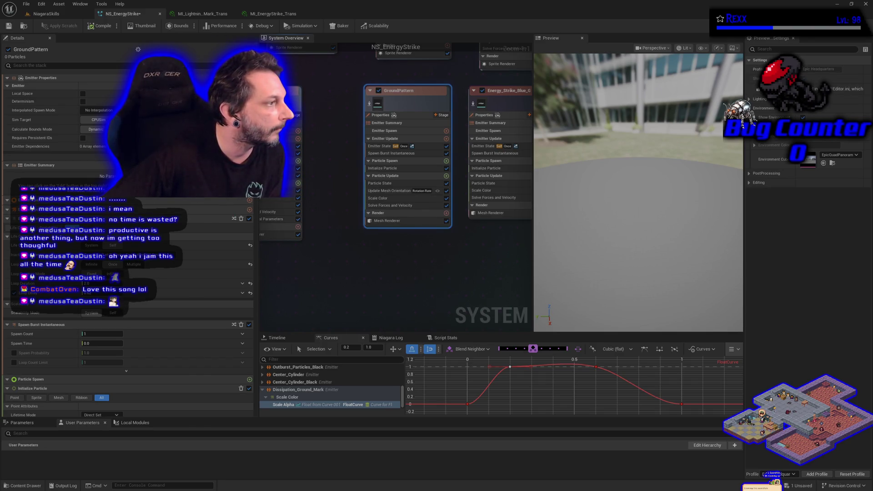
- Set GroundPattern's Update Mesh Orientation Rotation Rate to 2 and recompile the system
left_click(476, 265)
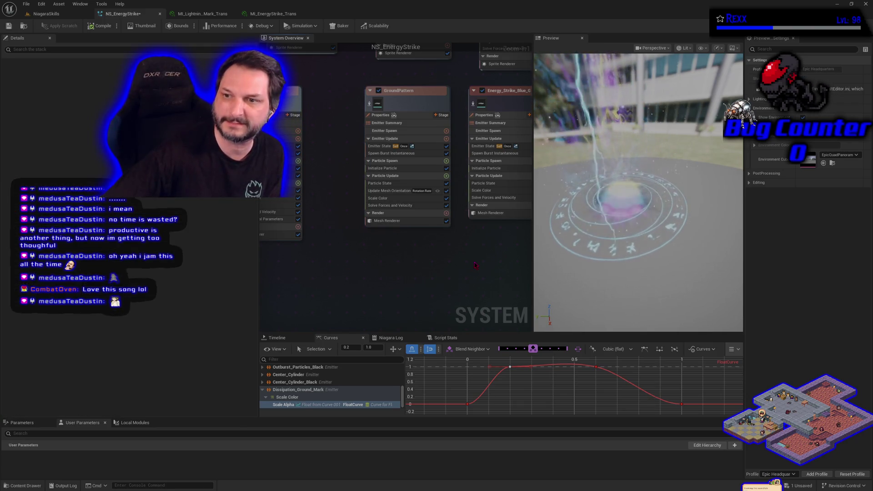
left_click_drag(462, 250, 424, 253)
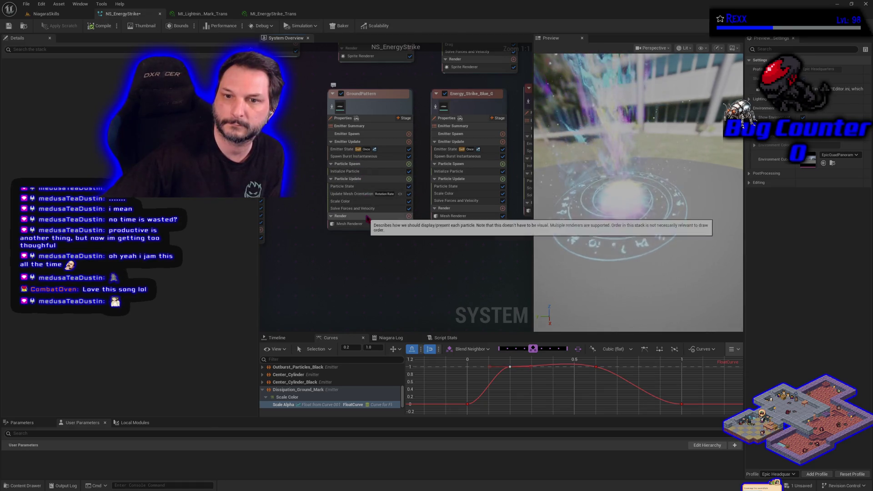
left_click(363, 195)
left_click(88, 107)
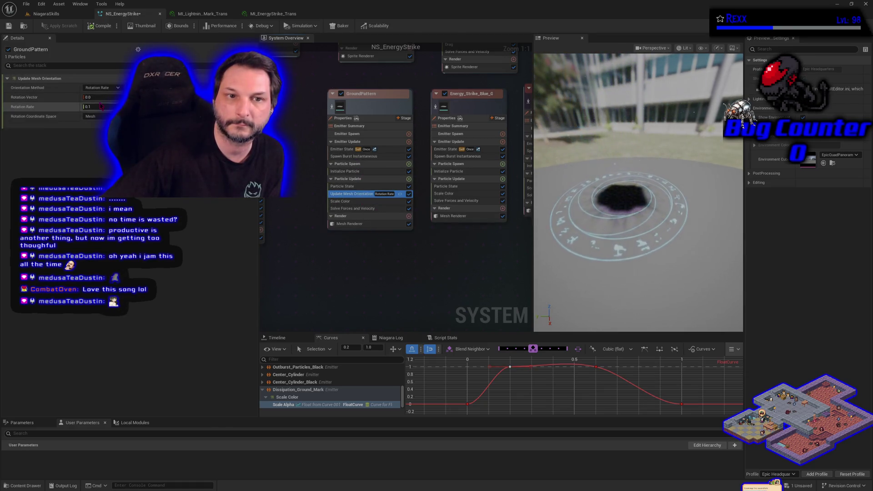
type("2")
key("Return")
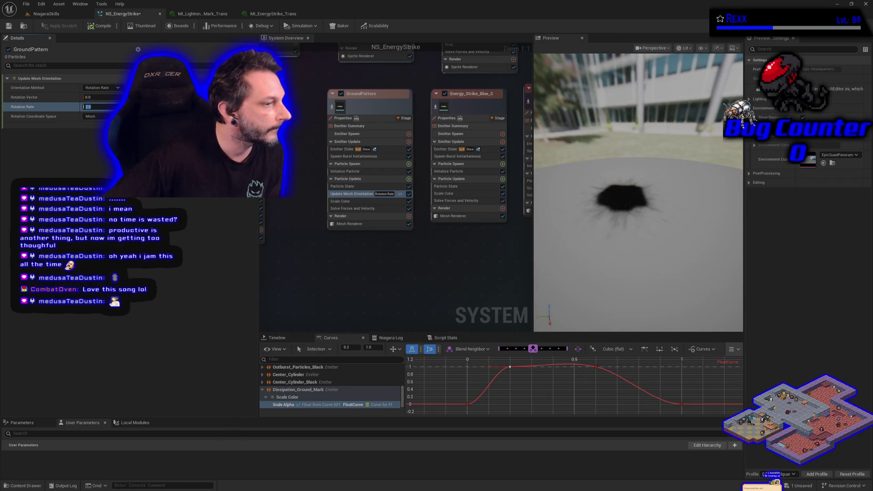
key("Return")
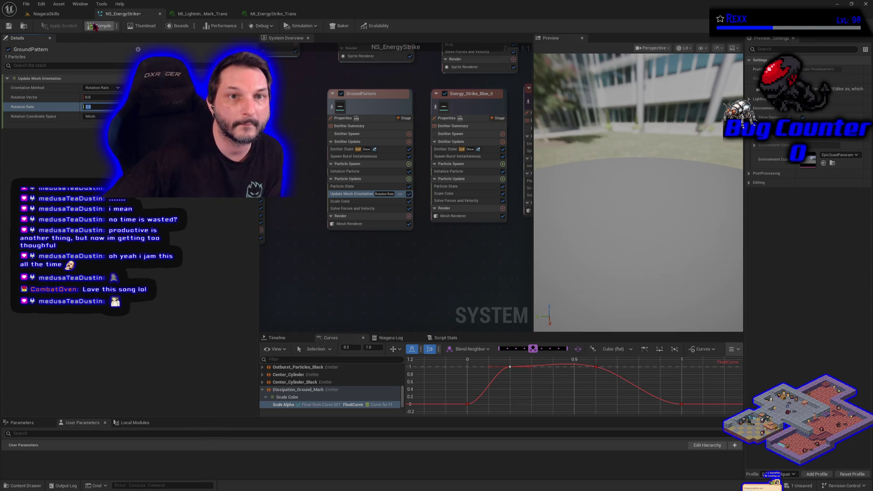
- Save all changed assets, then view BP_DefaultVFXSpawner6's properties in the NiagaraSkills level
left_click(28, 5)
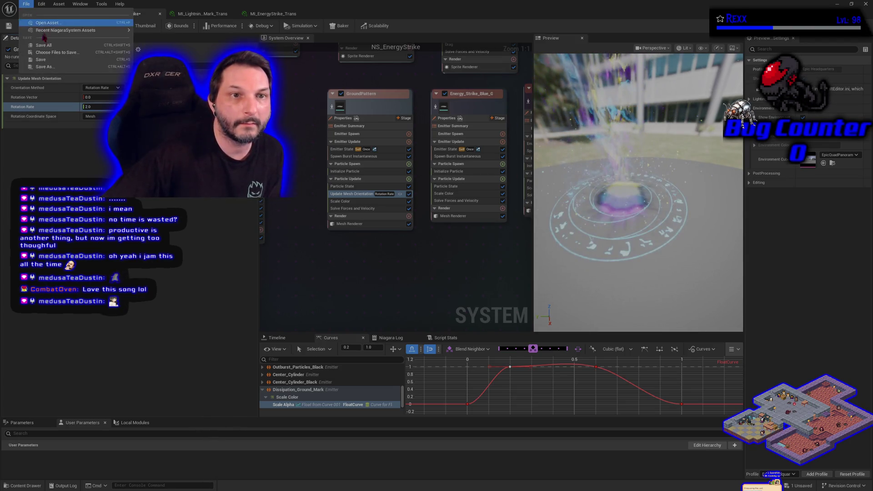
left_click(45, 45)
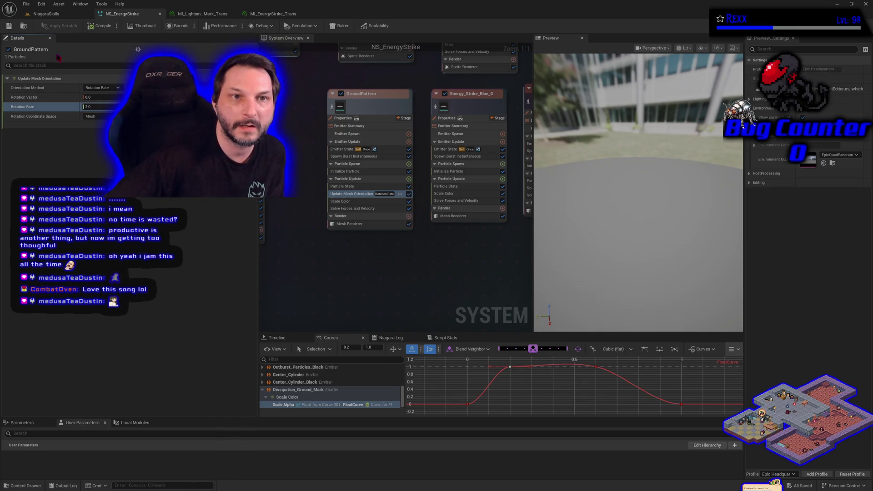
left_click(47, 14)
left_click(6, 107)
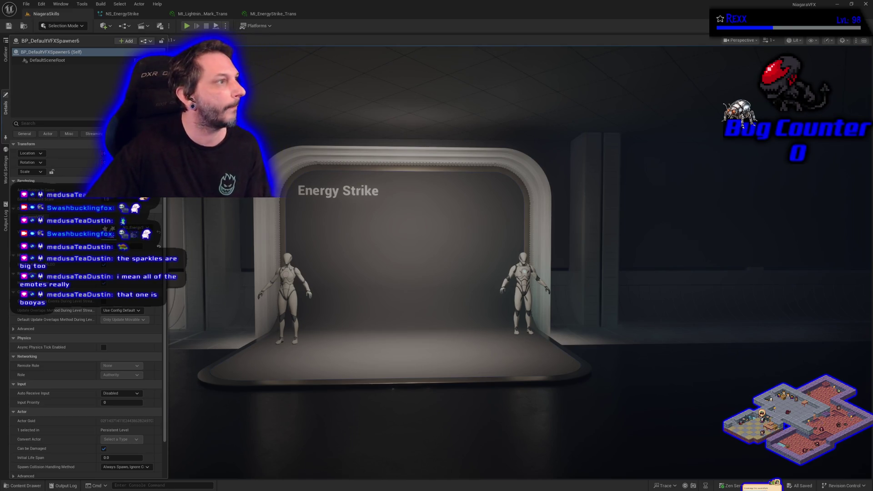
- Bring the browser with Udemy lecture 73, Blade Slash Mesh, to the front
key("alt+Tab")
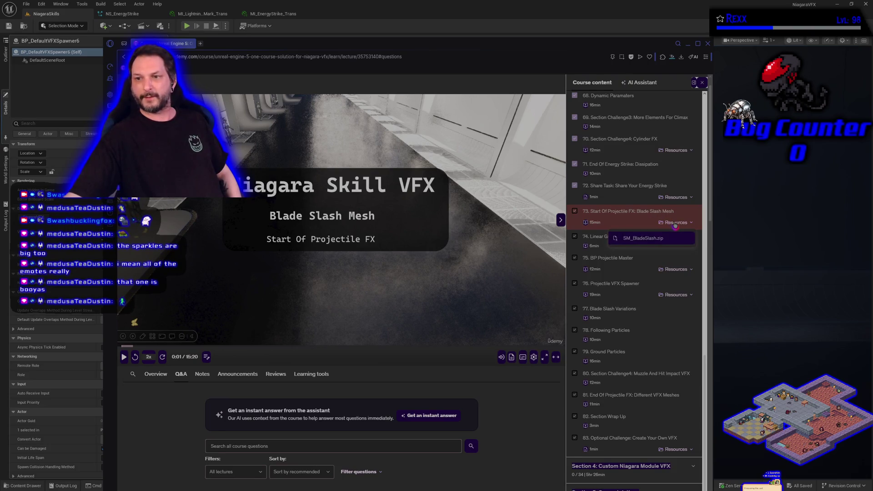
- Return to NS_EnergyStrike, view GroundPattern's Emitter State loop settings, and frame Dissipation_Ground_Mark
key("alt+Tab")
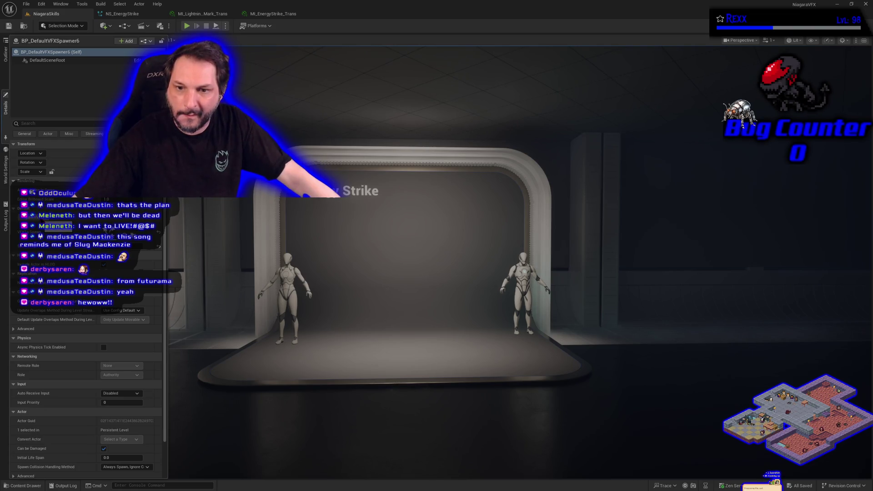
left_click(122, 14)
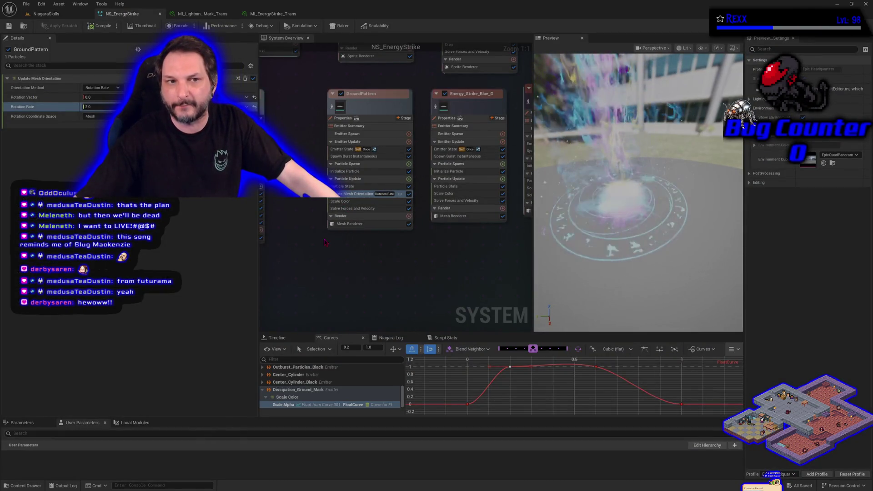
left_click(348, 223)
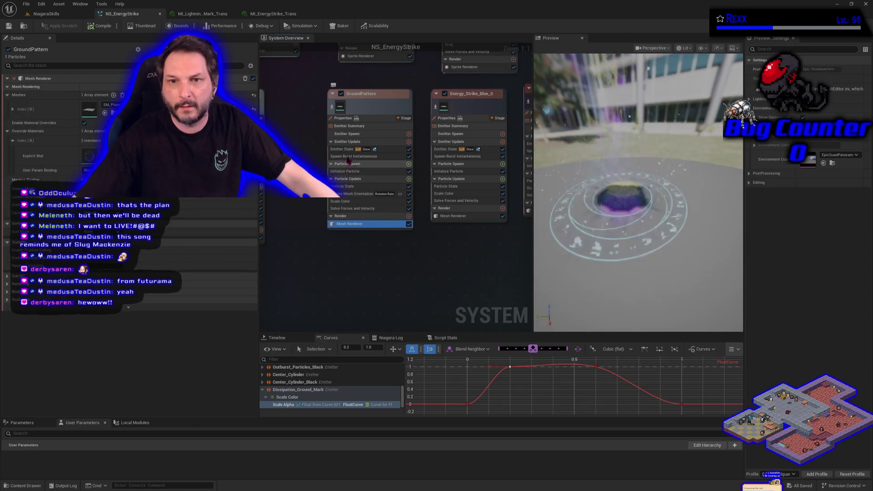
left_click(349, 150)
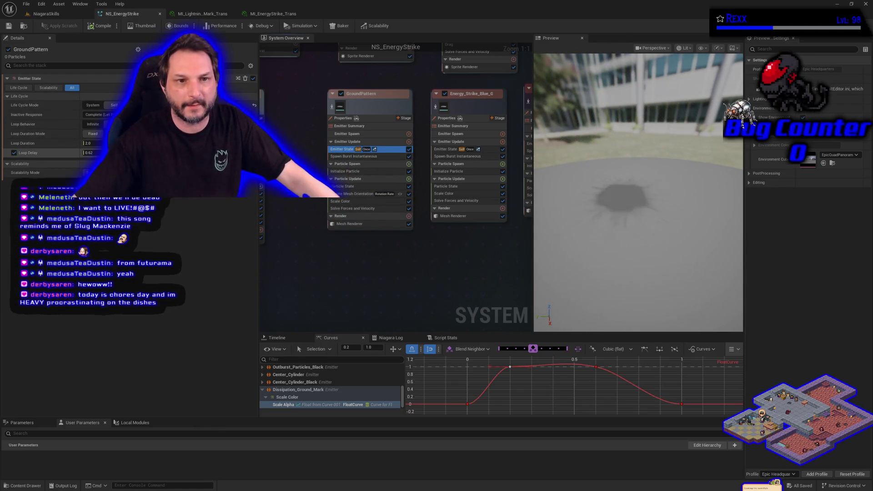
scroll(414, 146, "down", 5)
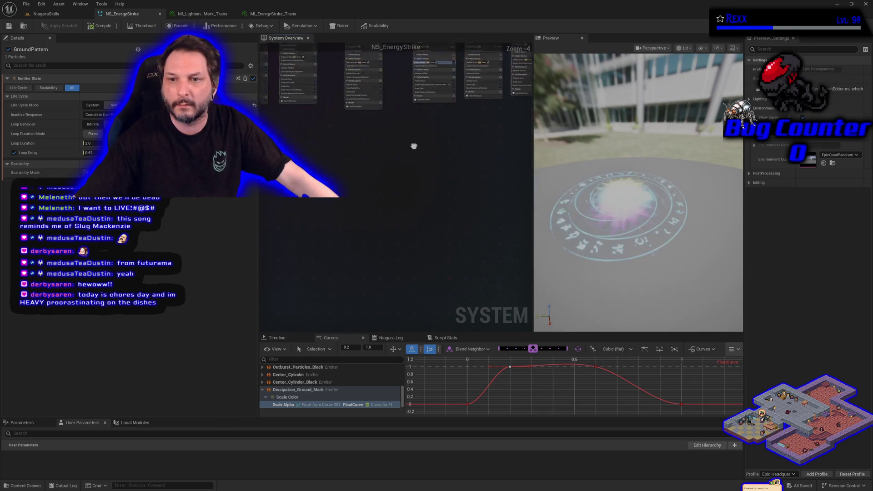
scroll(304, 207, "up", 1)
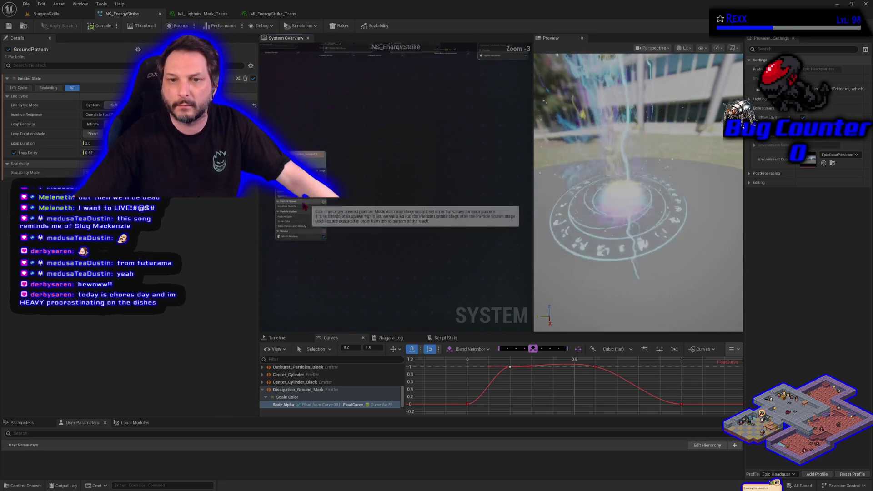
key("f")
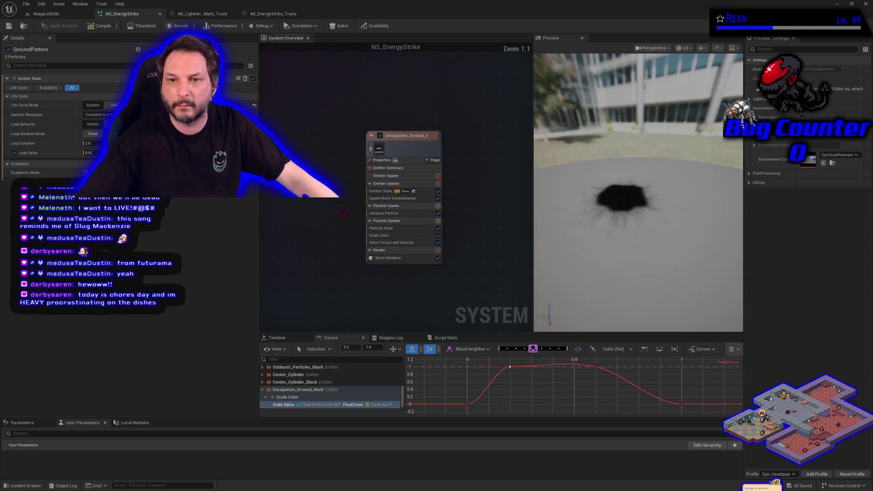
- Change Dissipation_Ground_Mark's Emitter State Loop Delay from 2.8, trying 5 and then 4.5
left_click(383, 213)
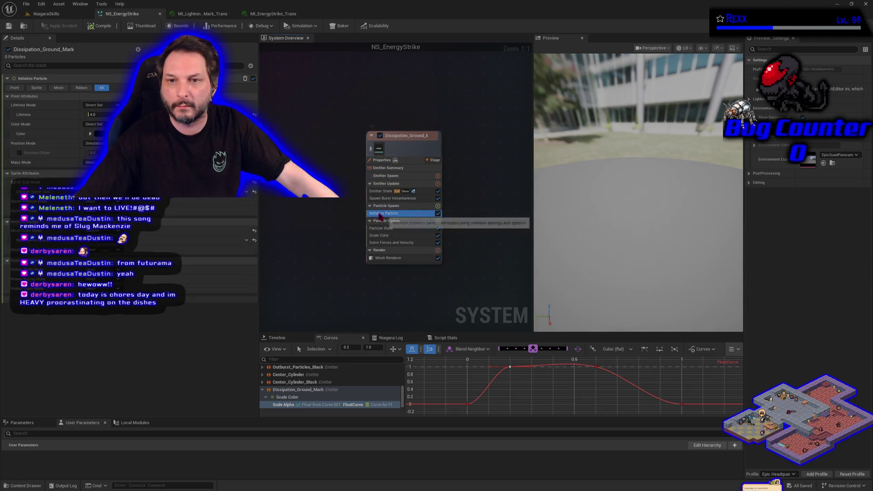
left_click(384, 191)
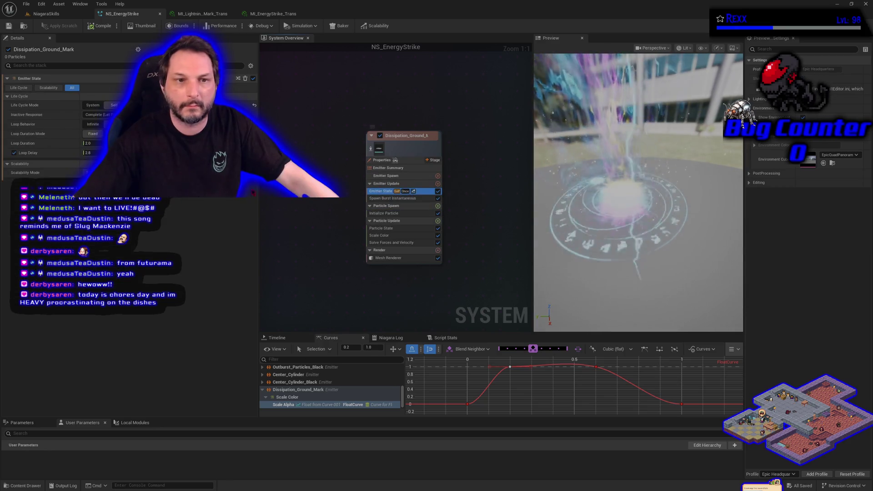
left_click(91, 153)
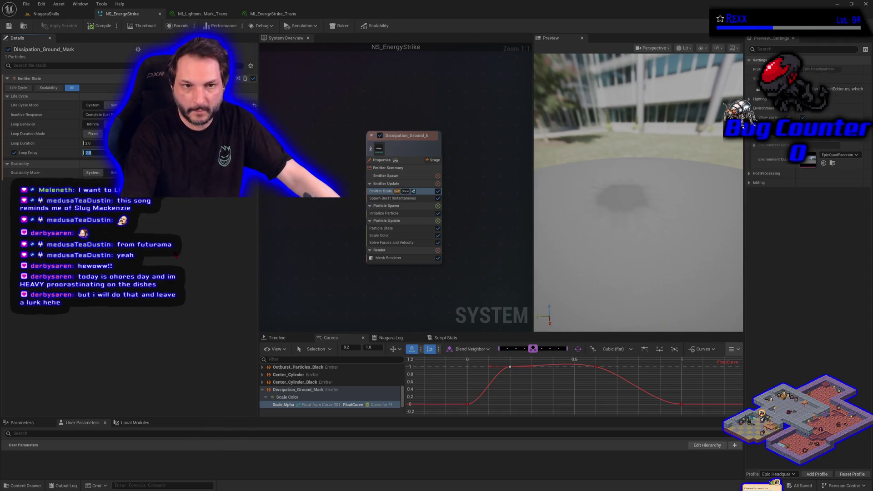
type("5")
key("Return")
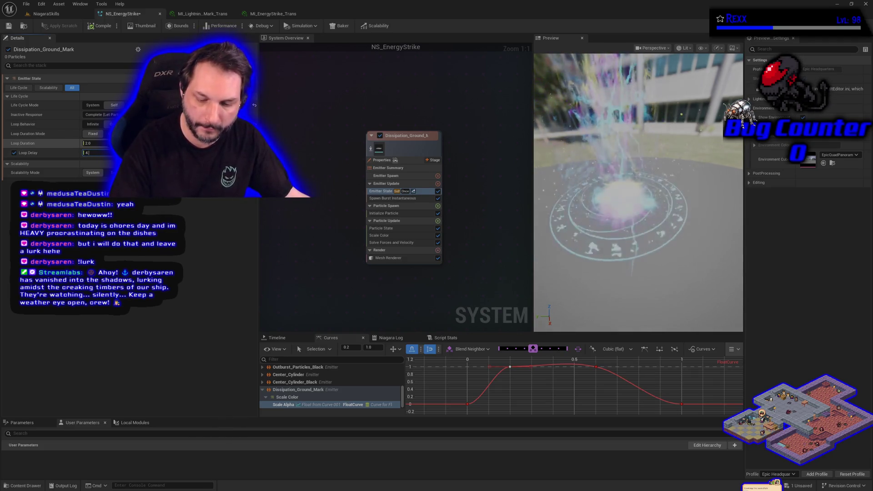
type(".2")
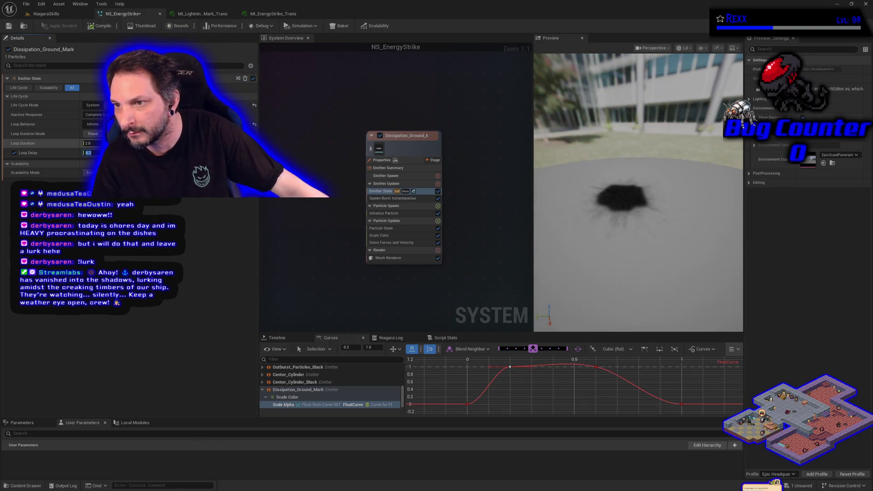
type("4")
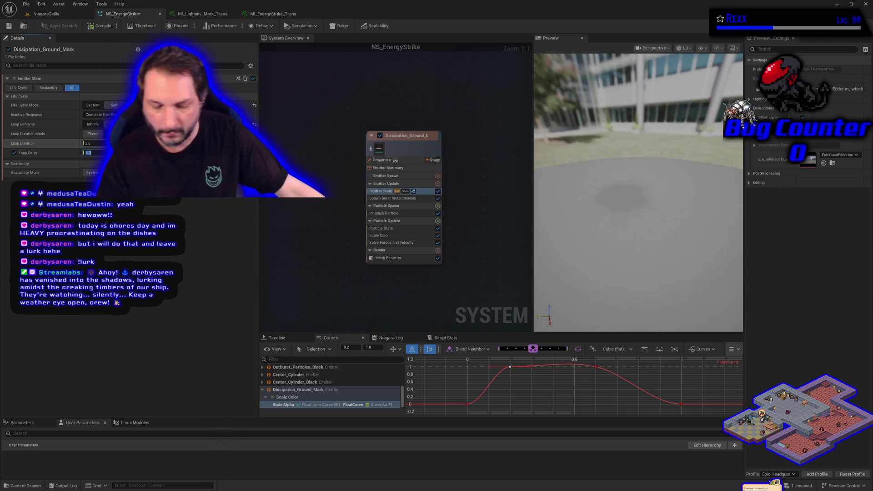
type(".5")
key("Return")
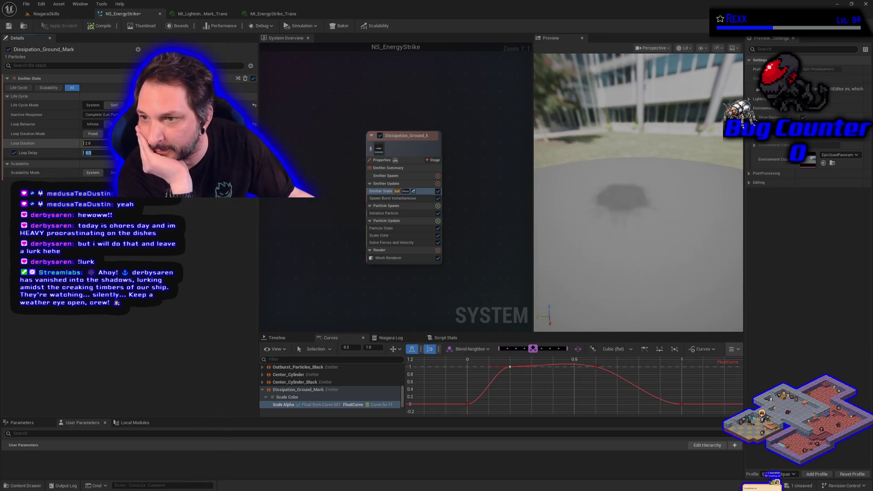
- Commit Loop Delay values of 4.0 and 4.25, then save all modified assets
key("Return")
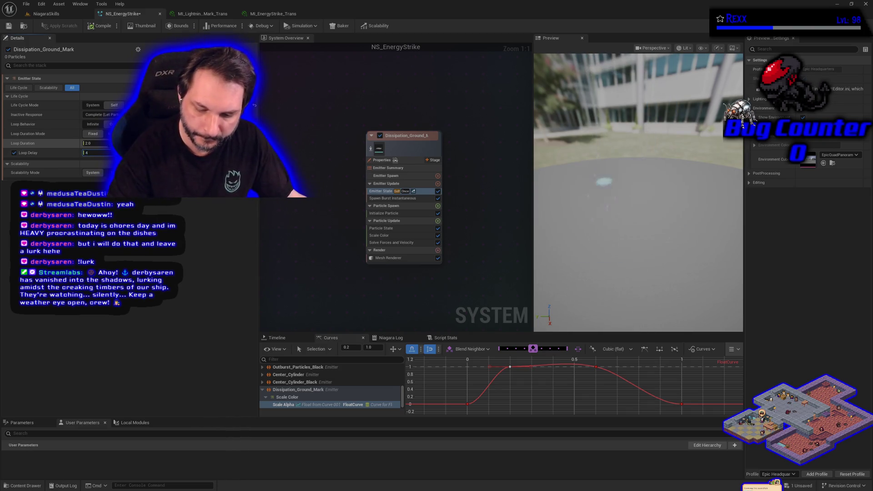
type("0.25")
key("Return")
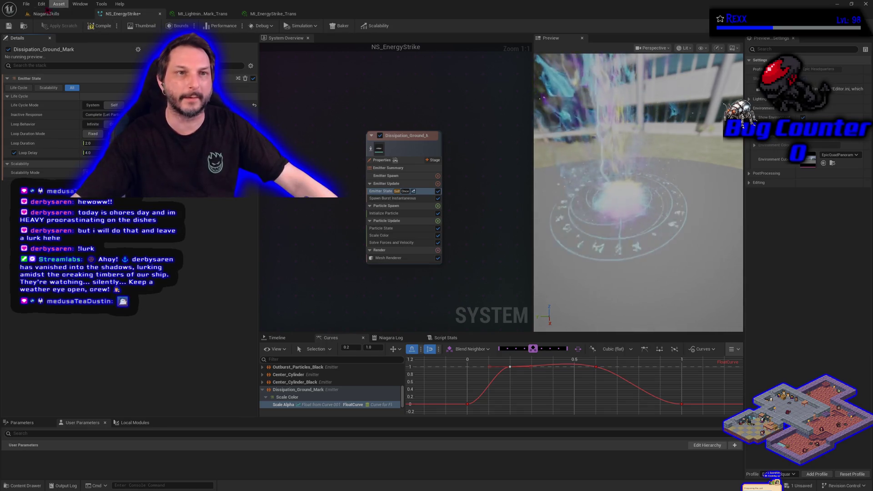
left_click(26, 3)
left_click(51, 45)
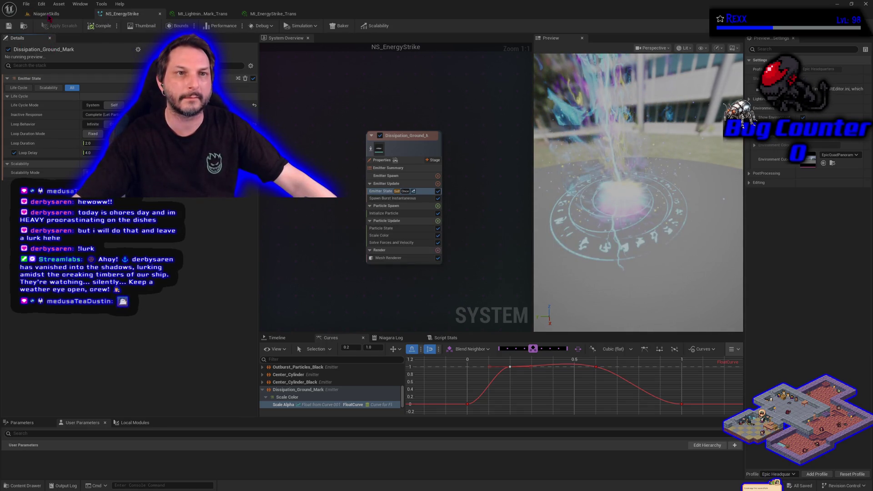
left_click(47, 15)
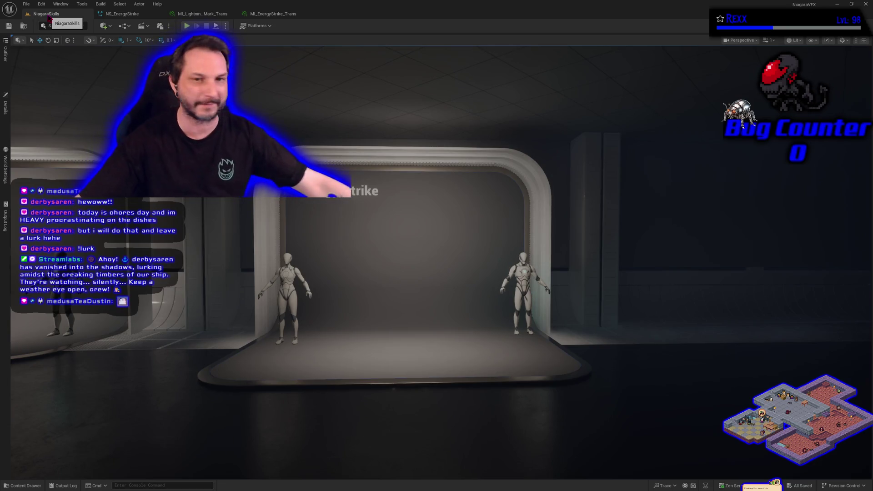
- Select BP_DefaultVFXSpawner6, move the viewport closer to the Energy Strike stage, and start Play In Editor
left_click(5, 106)
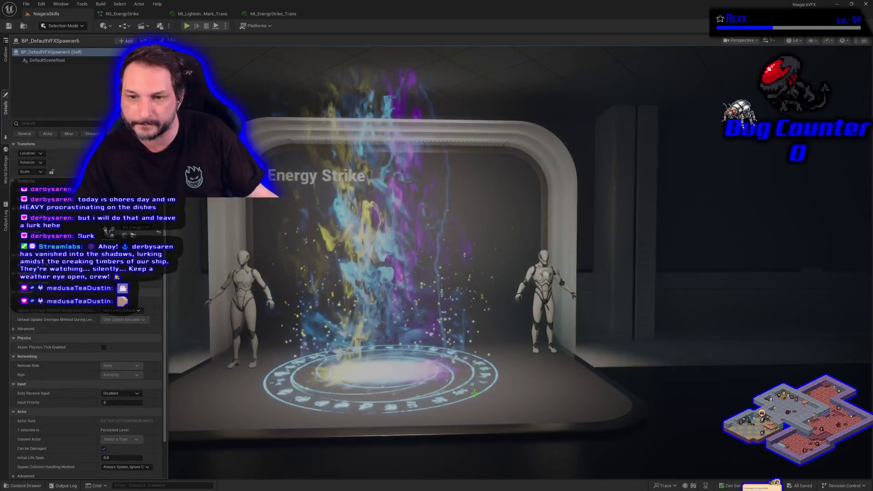
scroll(335, 366, "up", 3)
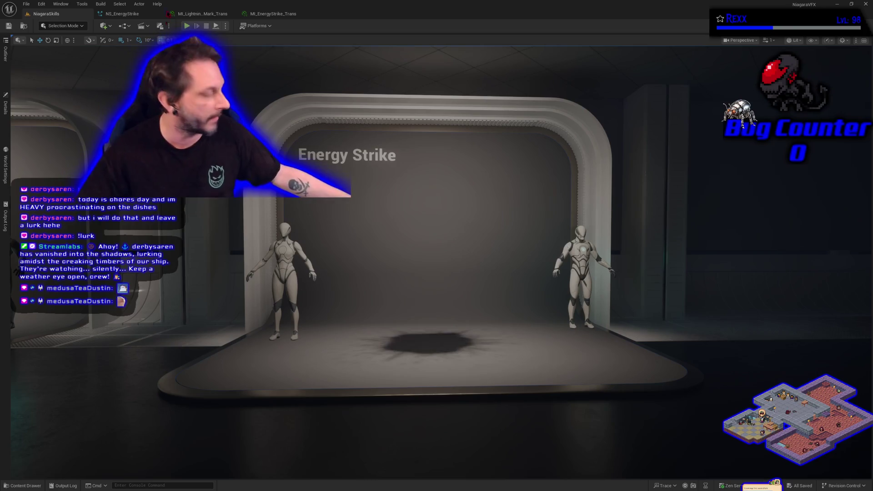
key("alt+p")
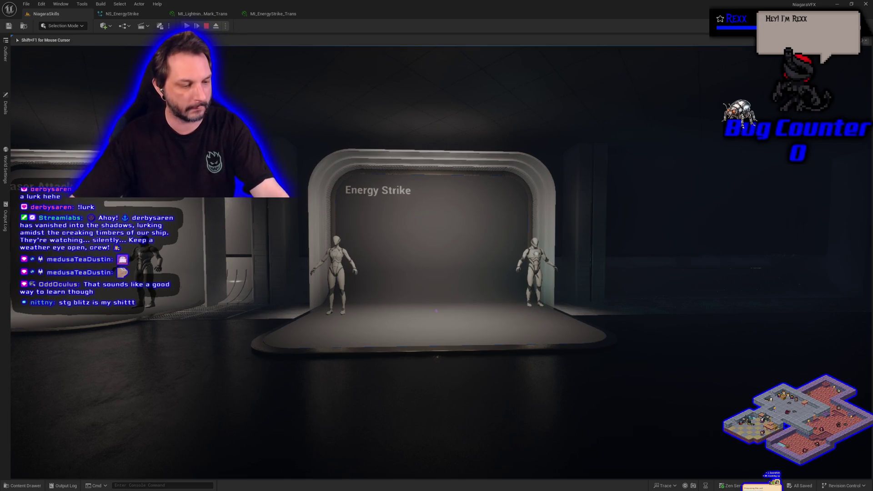
- Stop and restart the play session, then walk toward the looping Energy Strike effect
key("shift+F1")
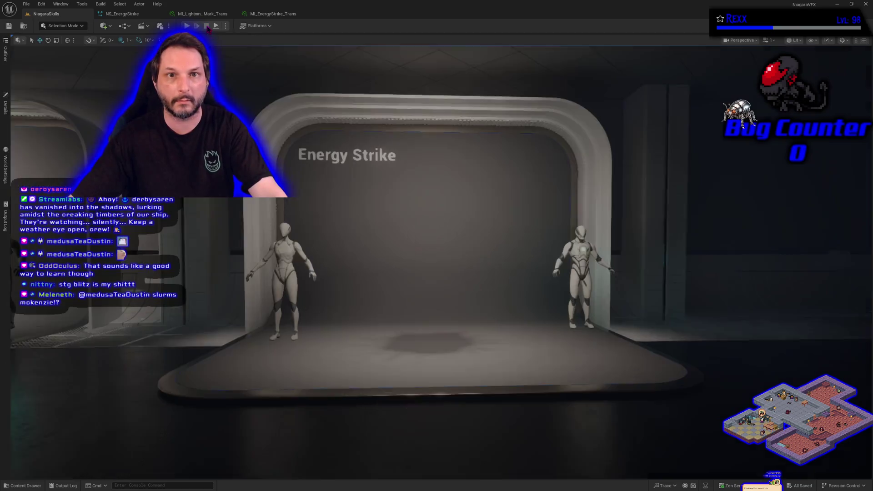
left_click(206, 25)
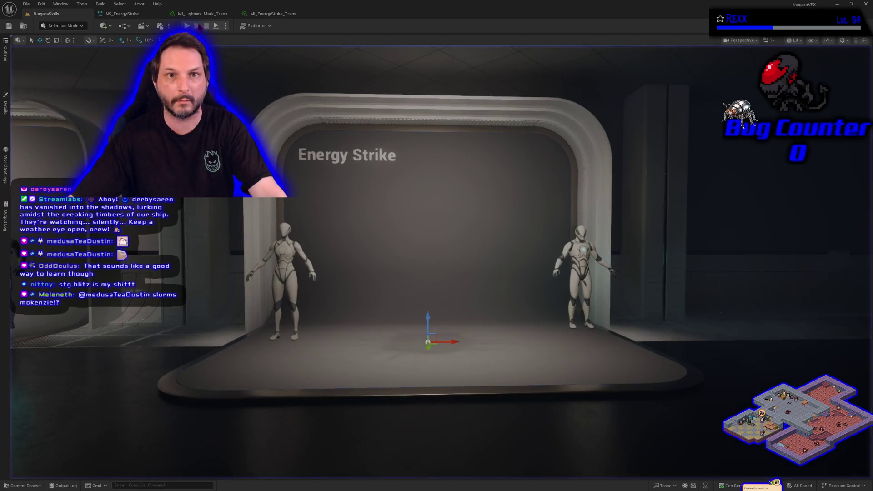
key("alt+p")
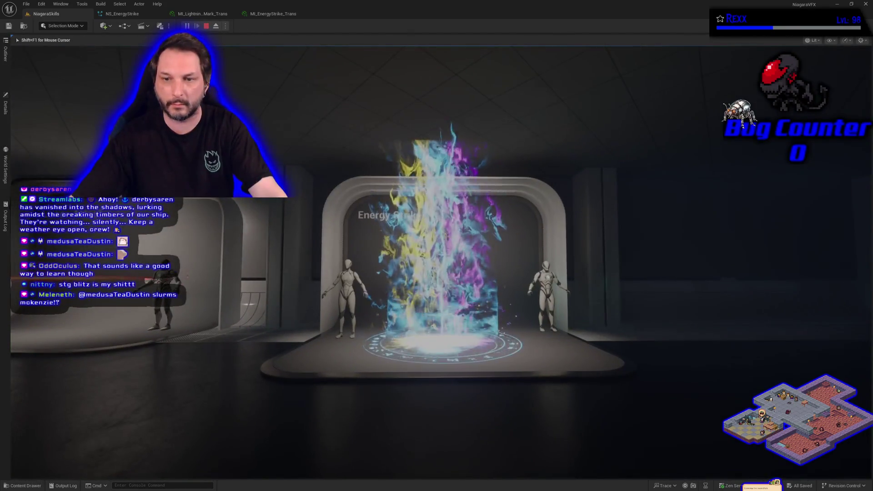
key("w")
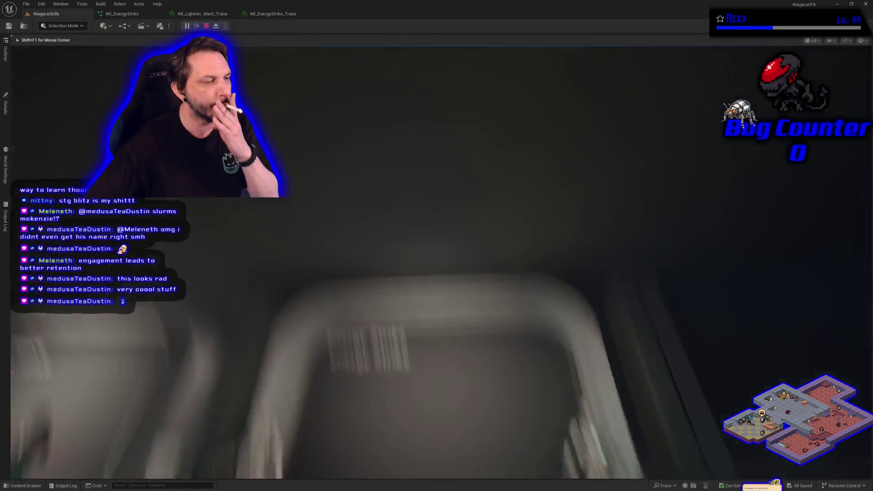
- End the Play In Editor session with Escape
mouse_move(436, 246)
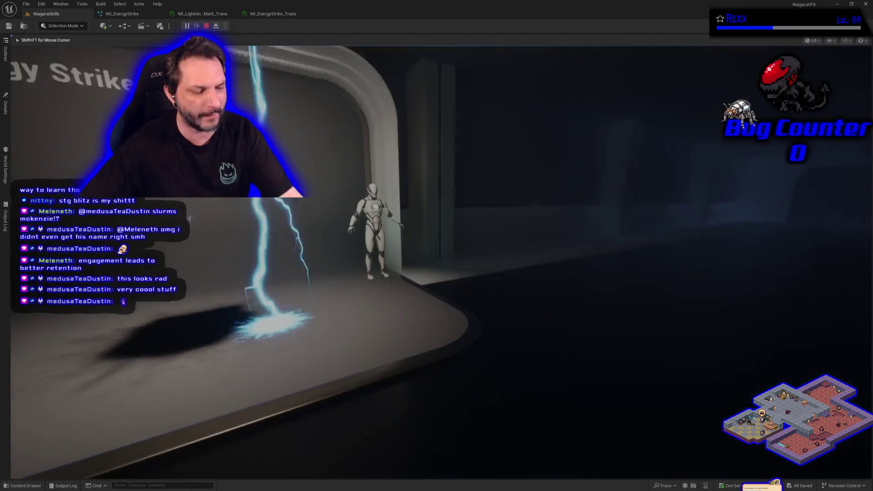
key("Escape")
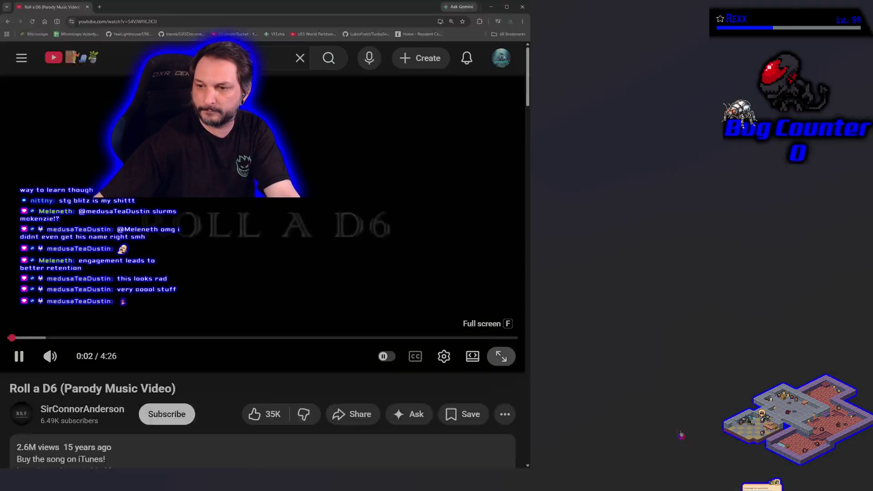
- Make 'Roll a D6 (Parody Music Video)' fullscreen and skip ahead to 0:24, then 0:39
left_click(501, 356)
left_click(85, 455)
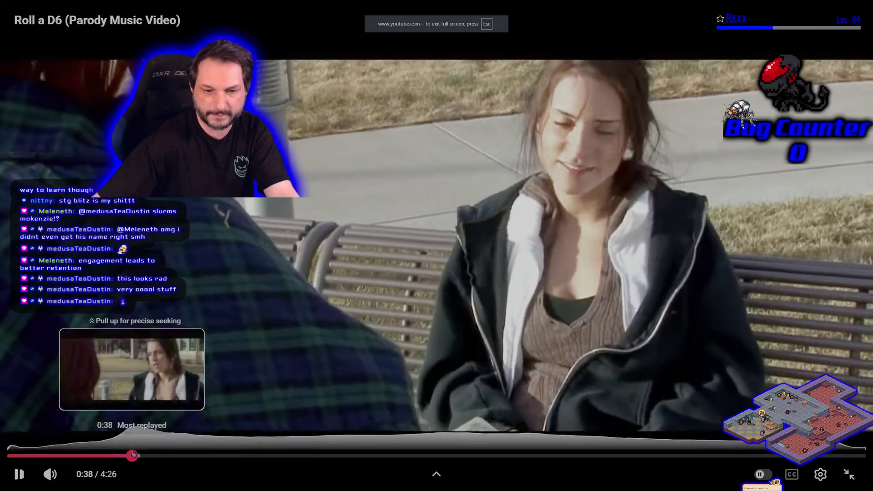
left_click(134, 454)
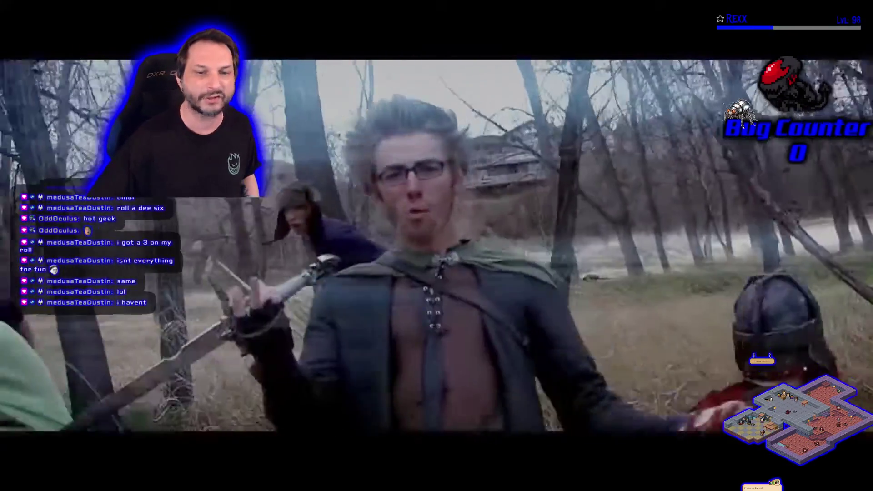
mouse_move(695, 163)
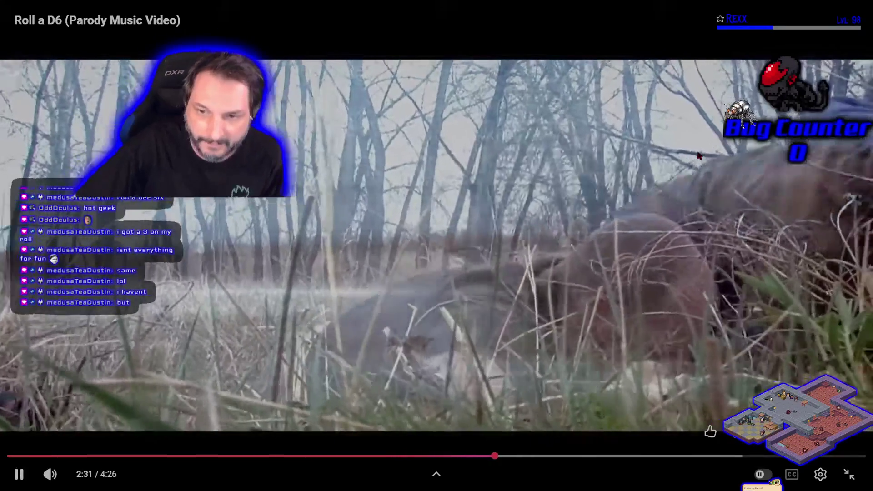